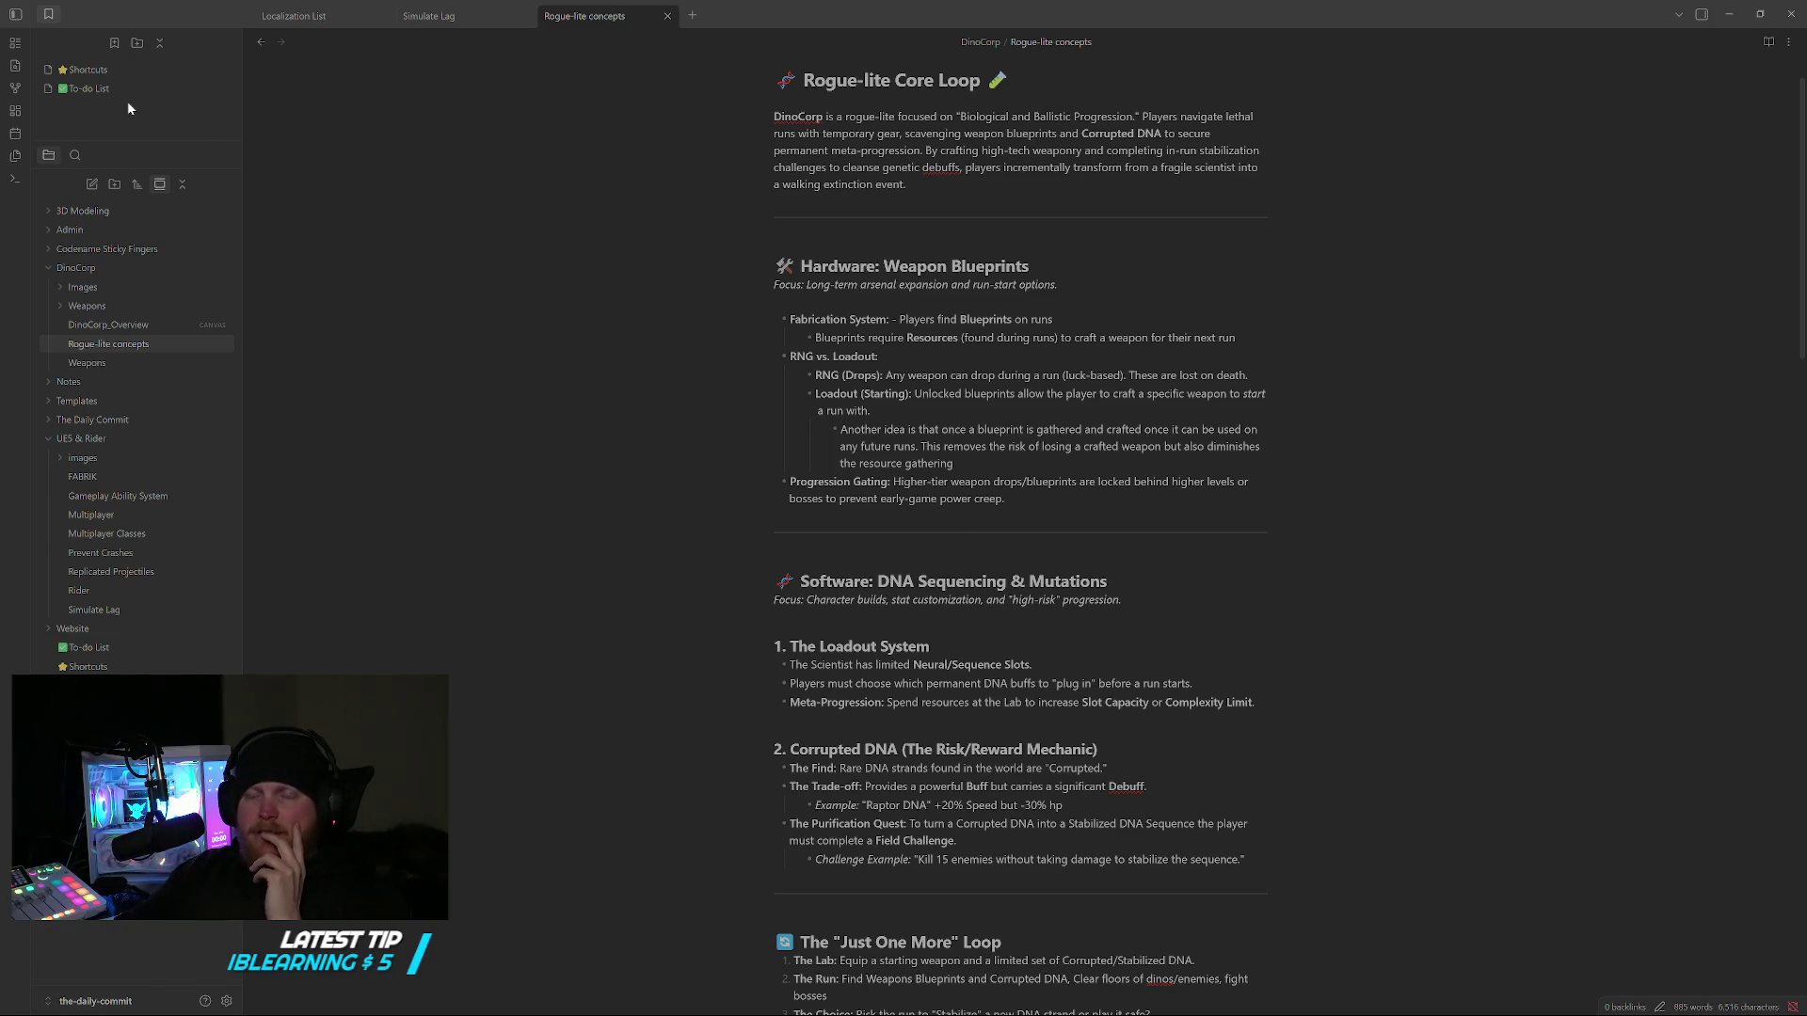
- Switch to the DinoCorp_Overview canvas from the file explorer sidebar
{"action": "left_click", "coordinate": [145, 330]}
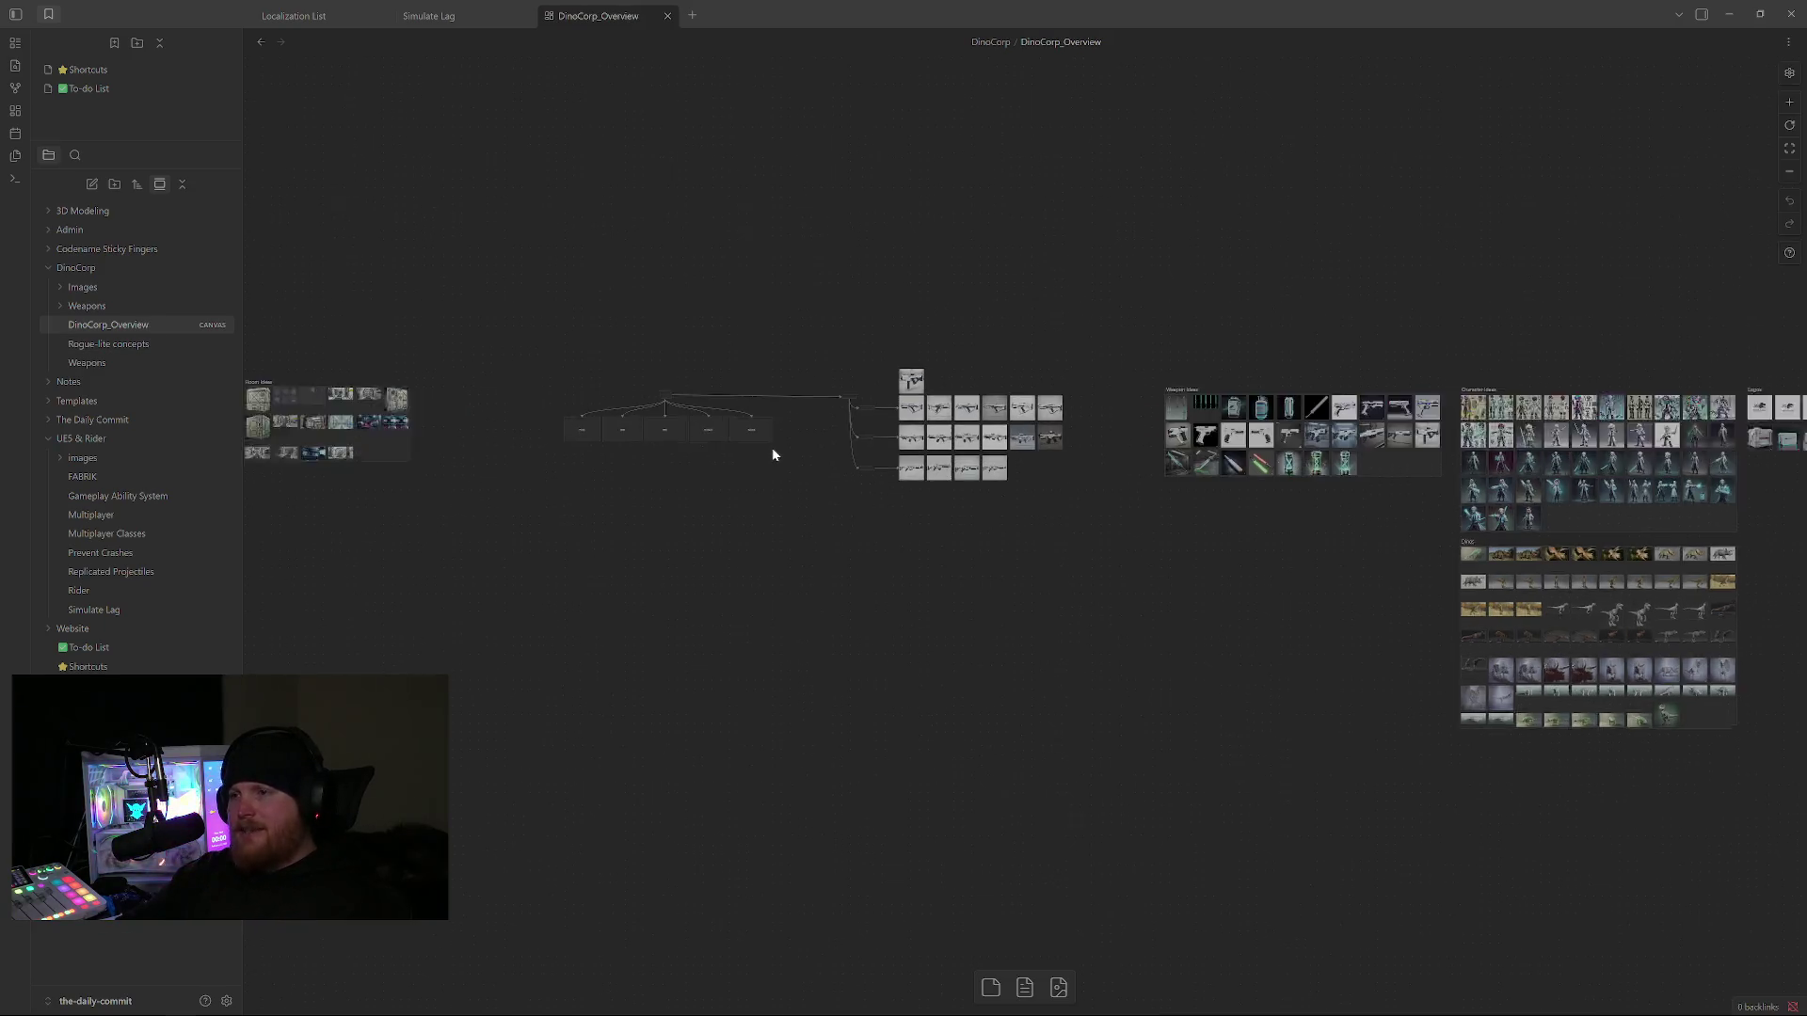
{"action": "scroll", "coordinate": [750, 444], "scroll_direction": "up", "scroll_amount": 2}
{"action": "scroll", "coordinate": [715, 437], "scroll_direction": "up", "scroll_amount": 5}
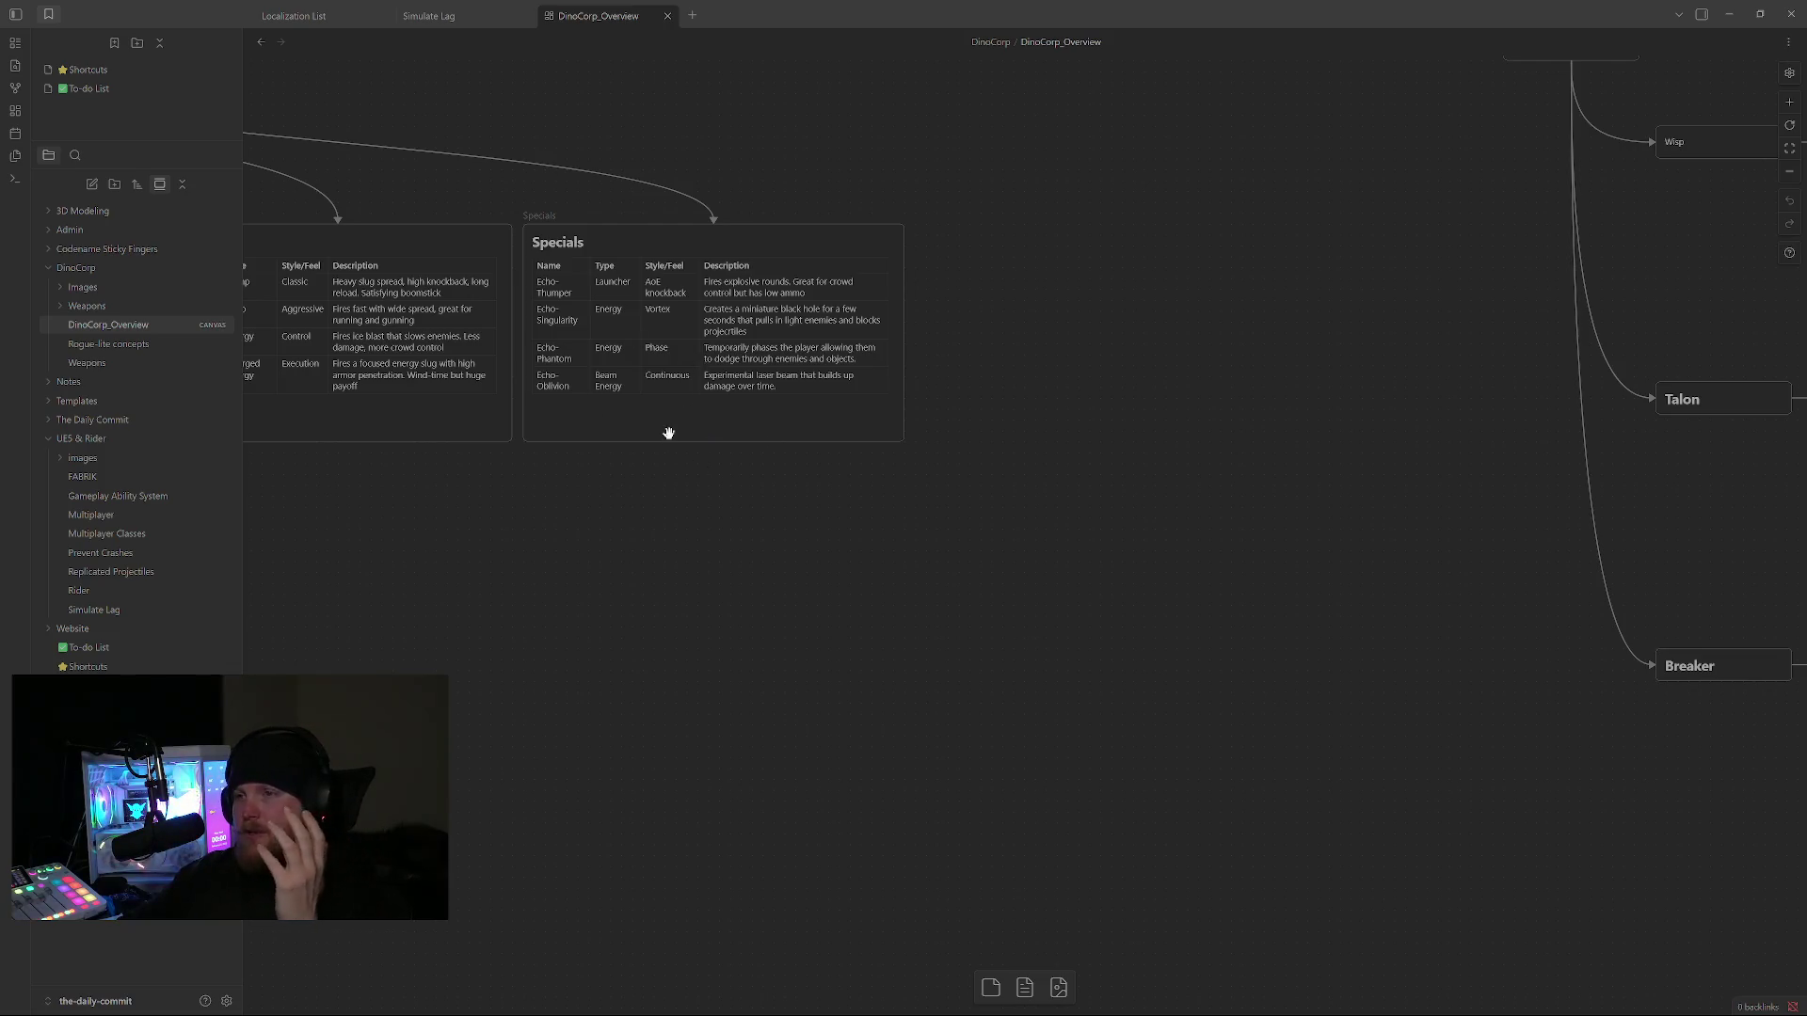
- Return to the Rogue-lite concepts note from the sidebar
{"action": "left_click", "coordinate": [163, 345]}
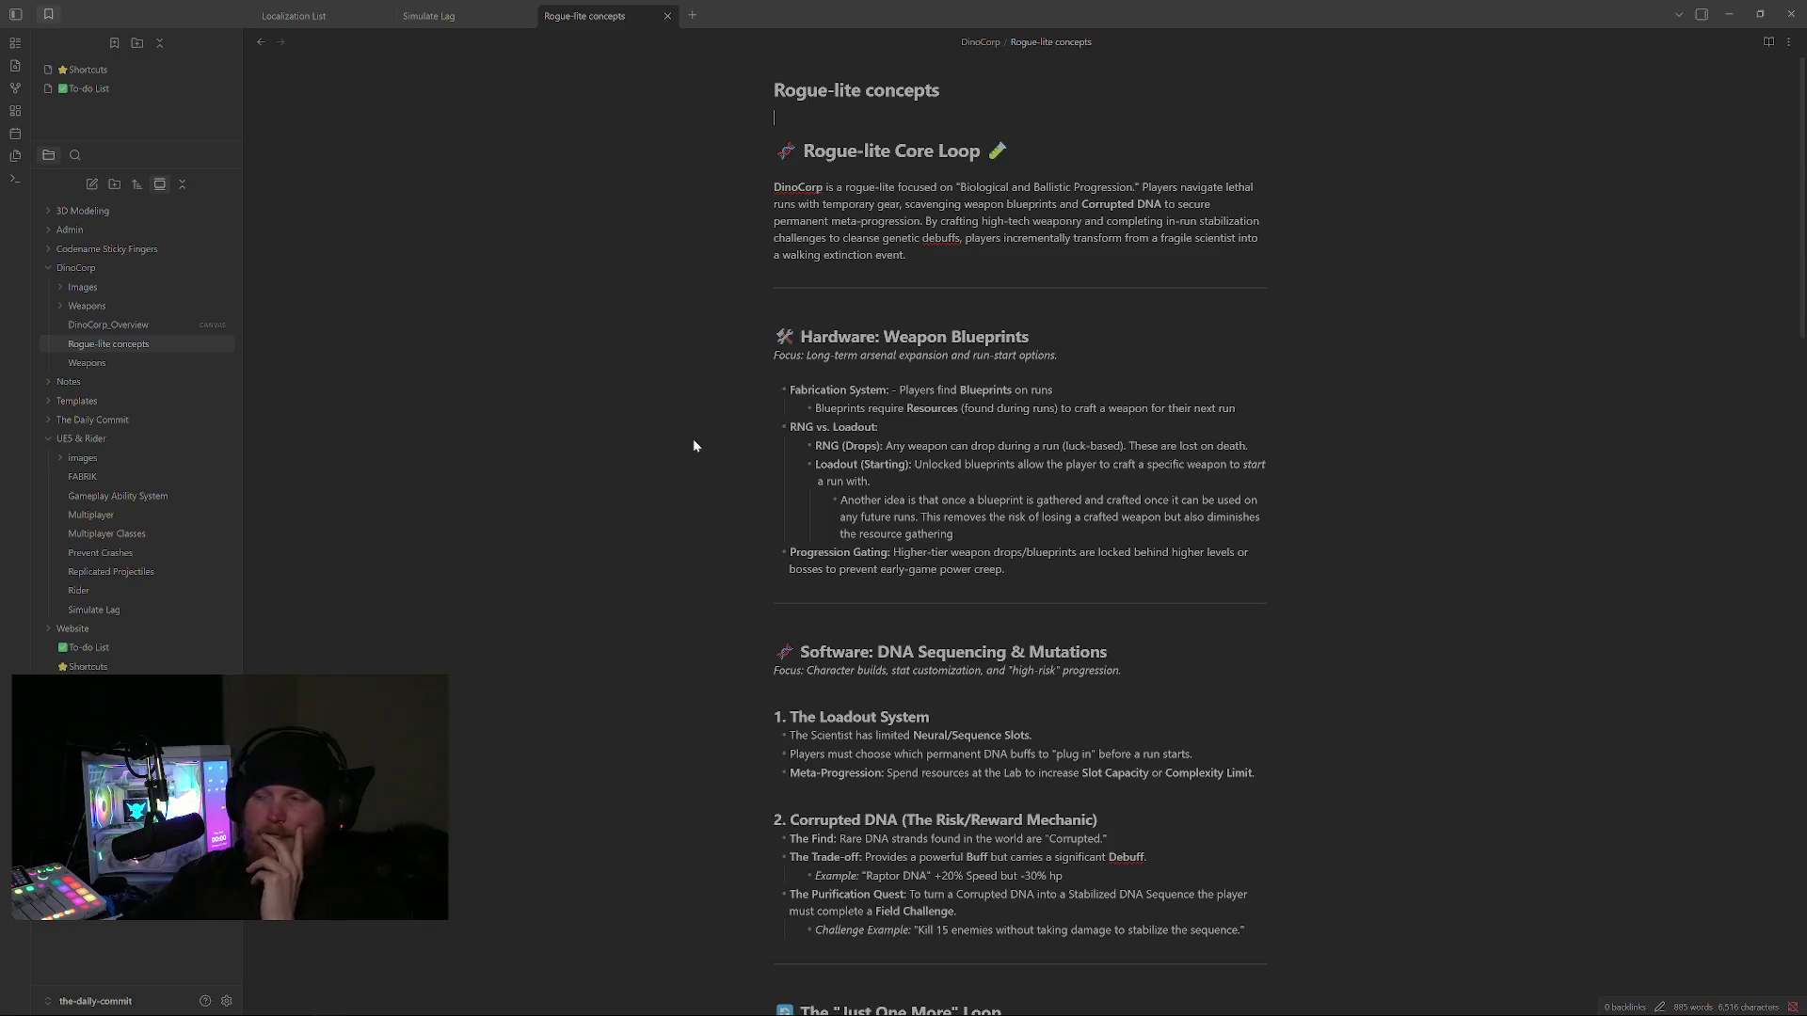
{"action": "scroll", "coordinate": [693, 439], "scroll_direction": "down", "scroll_amount": 2}
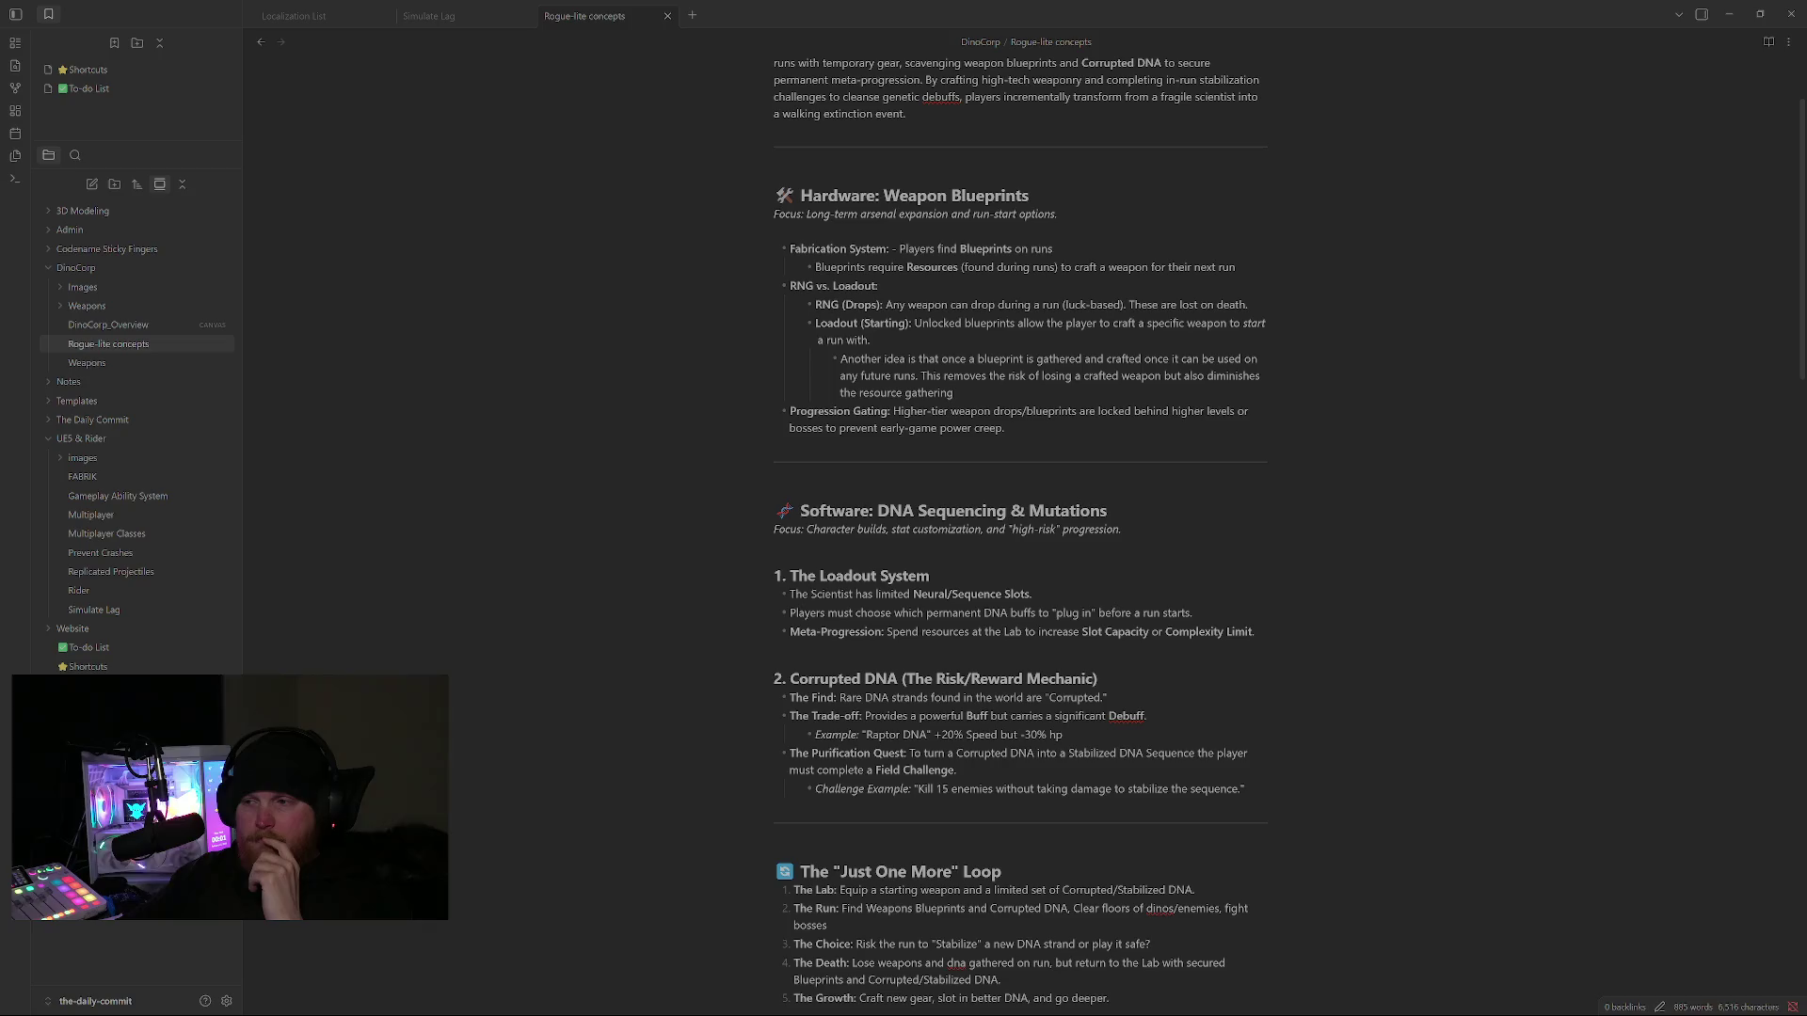
{"action": "scroll", "coordinate": [1307, 617], "scroll_direction": "down", "scroll_amount": 1}
{"action": "scroll", "coordinate": [1320, 612], "scroll_direction": "down", "scroll_amount": 3}
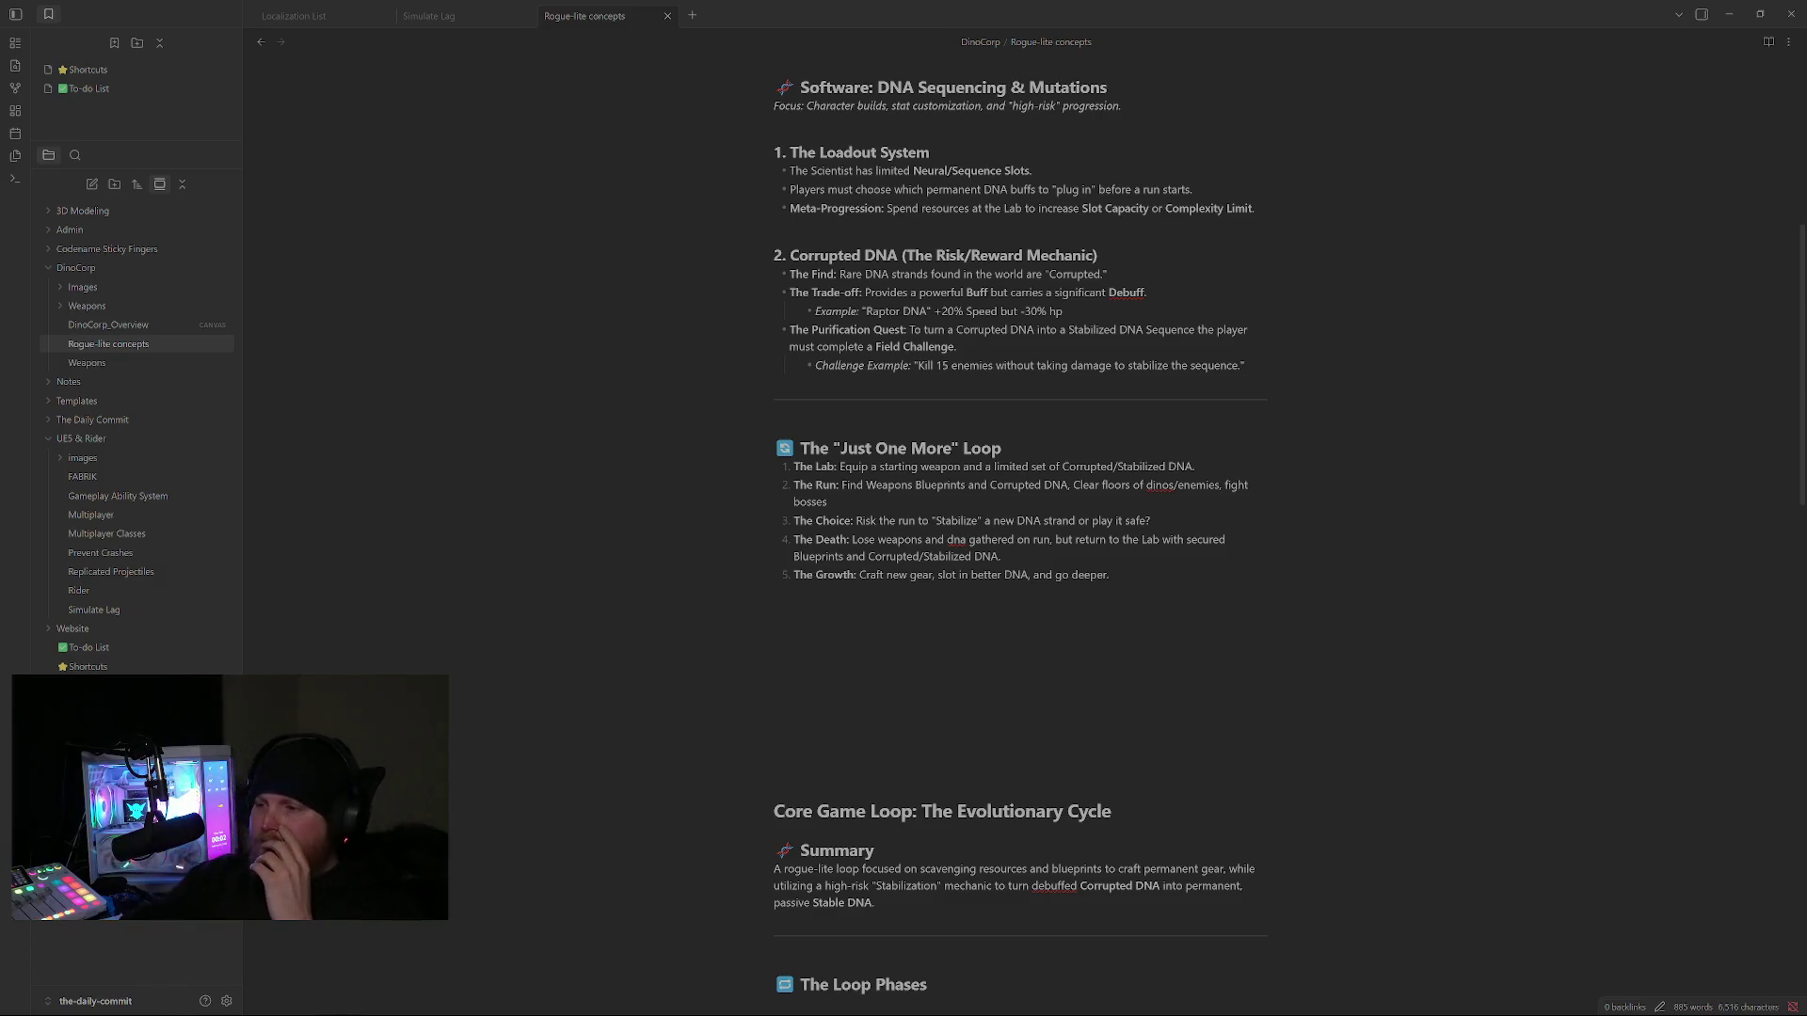
{"action": "scroll", "coordinate": [1020, 537], "scroll_direction": "up", "scroll_amount": 2}
{"action": "scroll", "coordinate": [1019, 537], "scroll_direction": "up", "scroll_amount": 1}
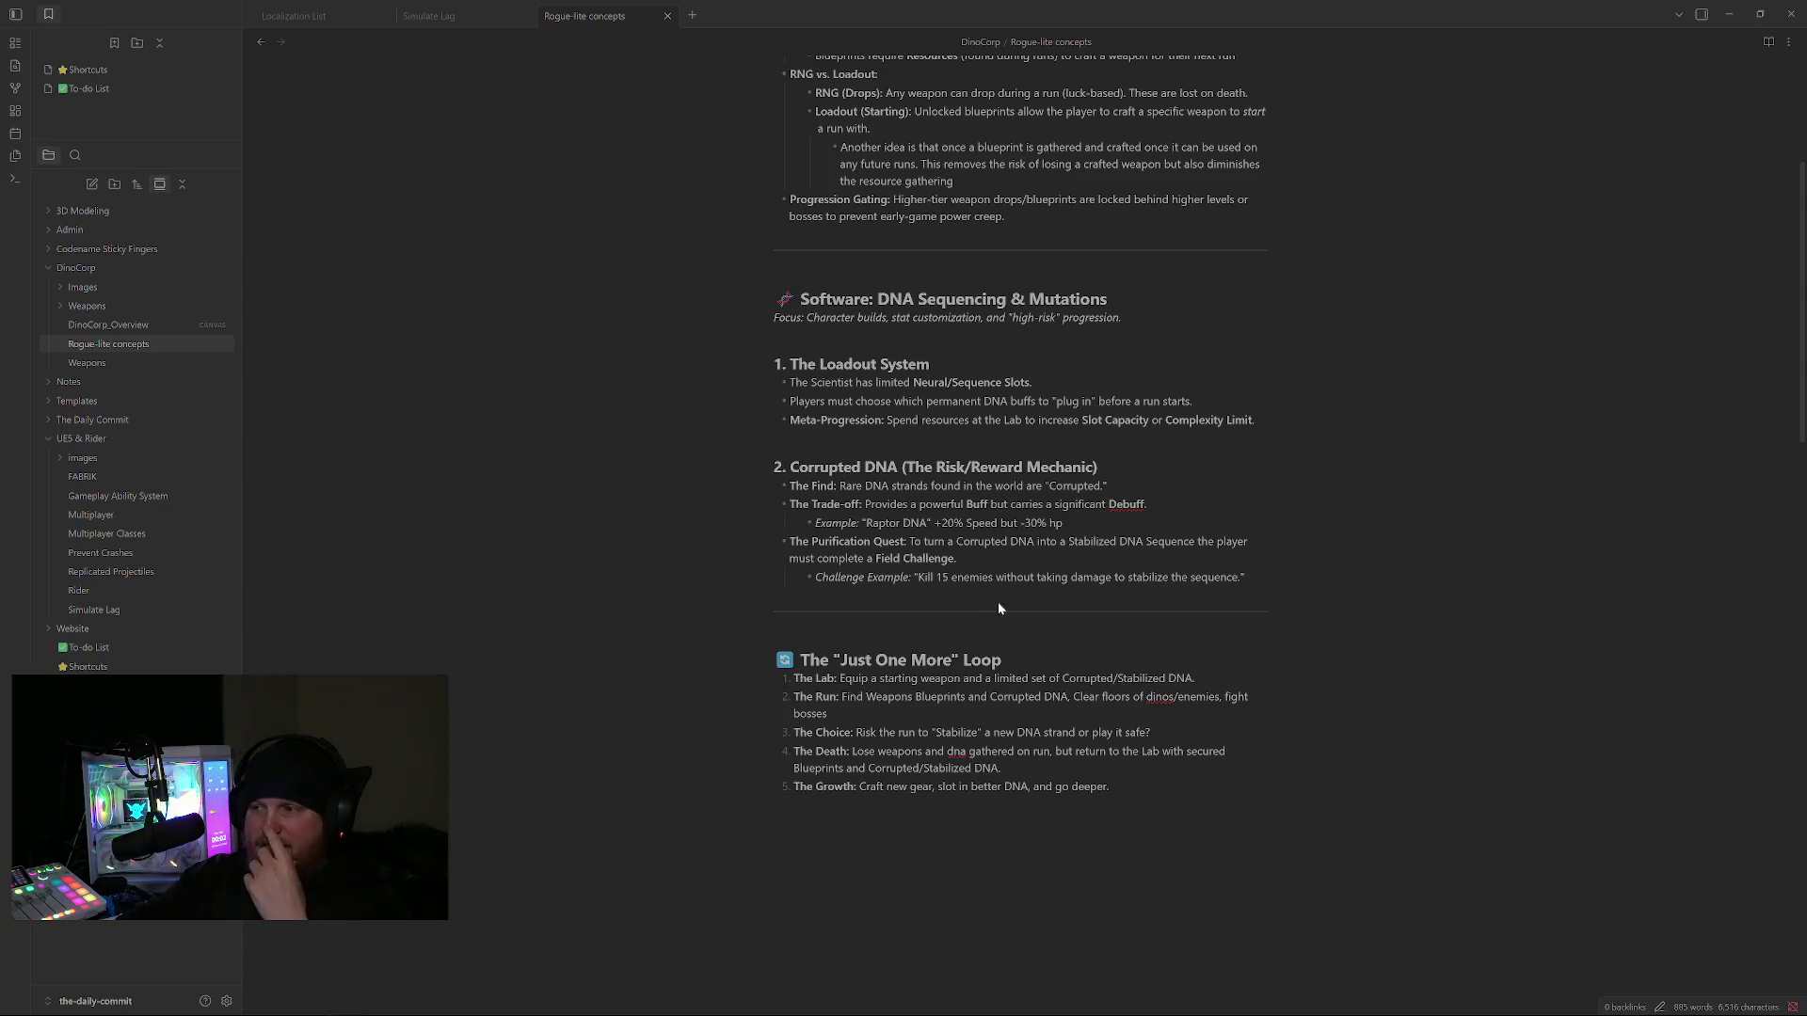
{"action": "scroll", "coordinate": [985, 612], "scroll_direction": "up", "scroll_amount": 1}
{"action": "scroll", "coordinate": [1019, 480], "scroll_direction": "up", "scroll_amount": 1}
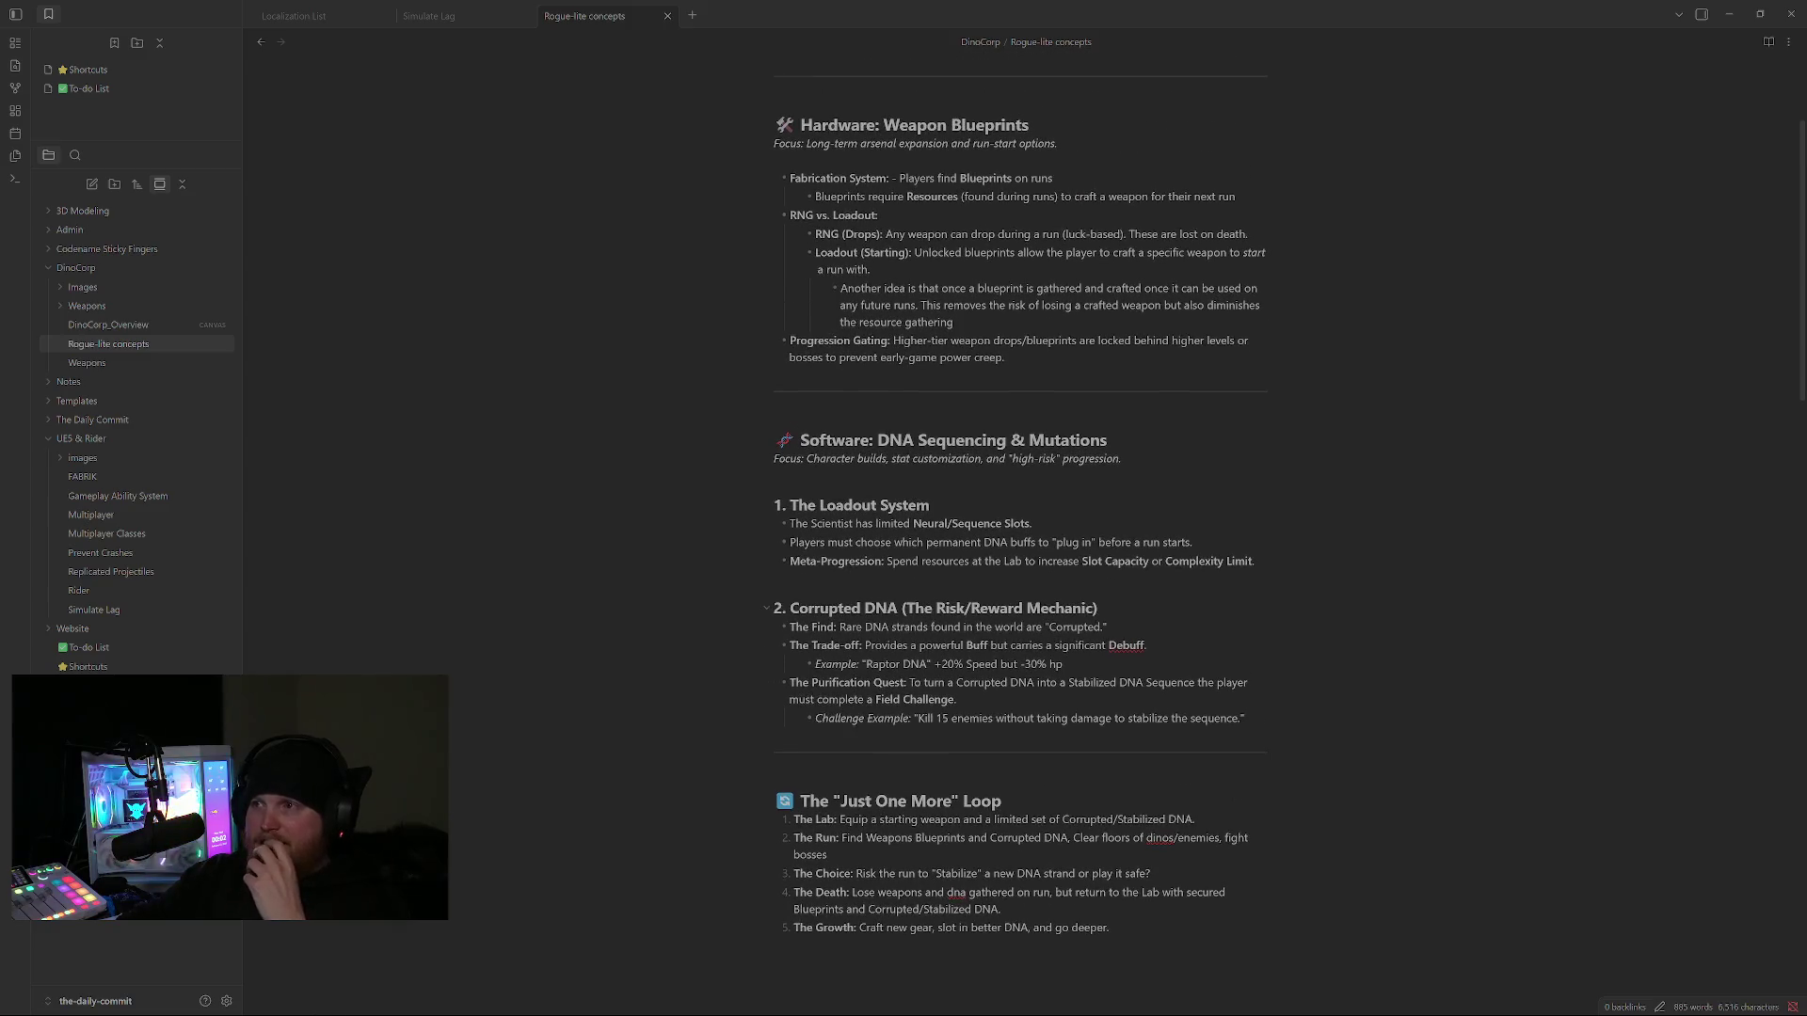
{"action": "scroll", "coordinate": [1020, 481], "scroll_direction": "up", "scroll_amount": 2}
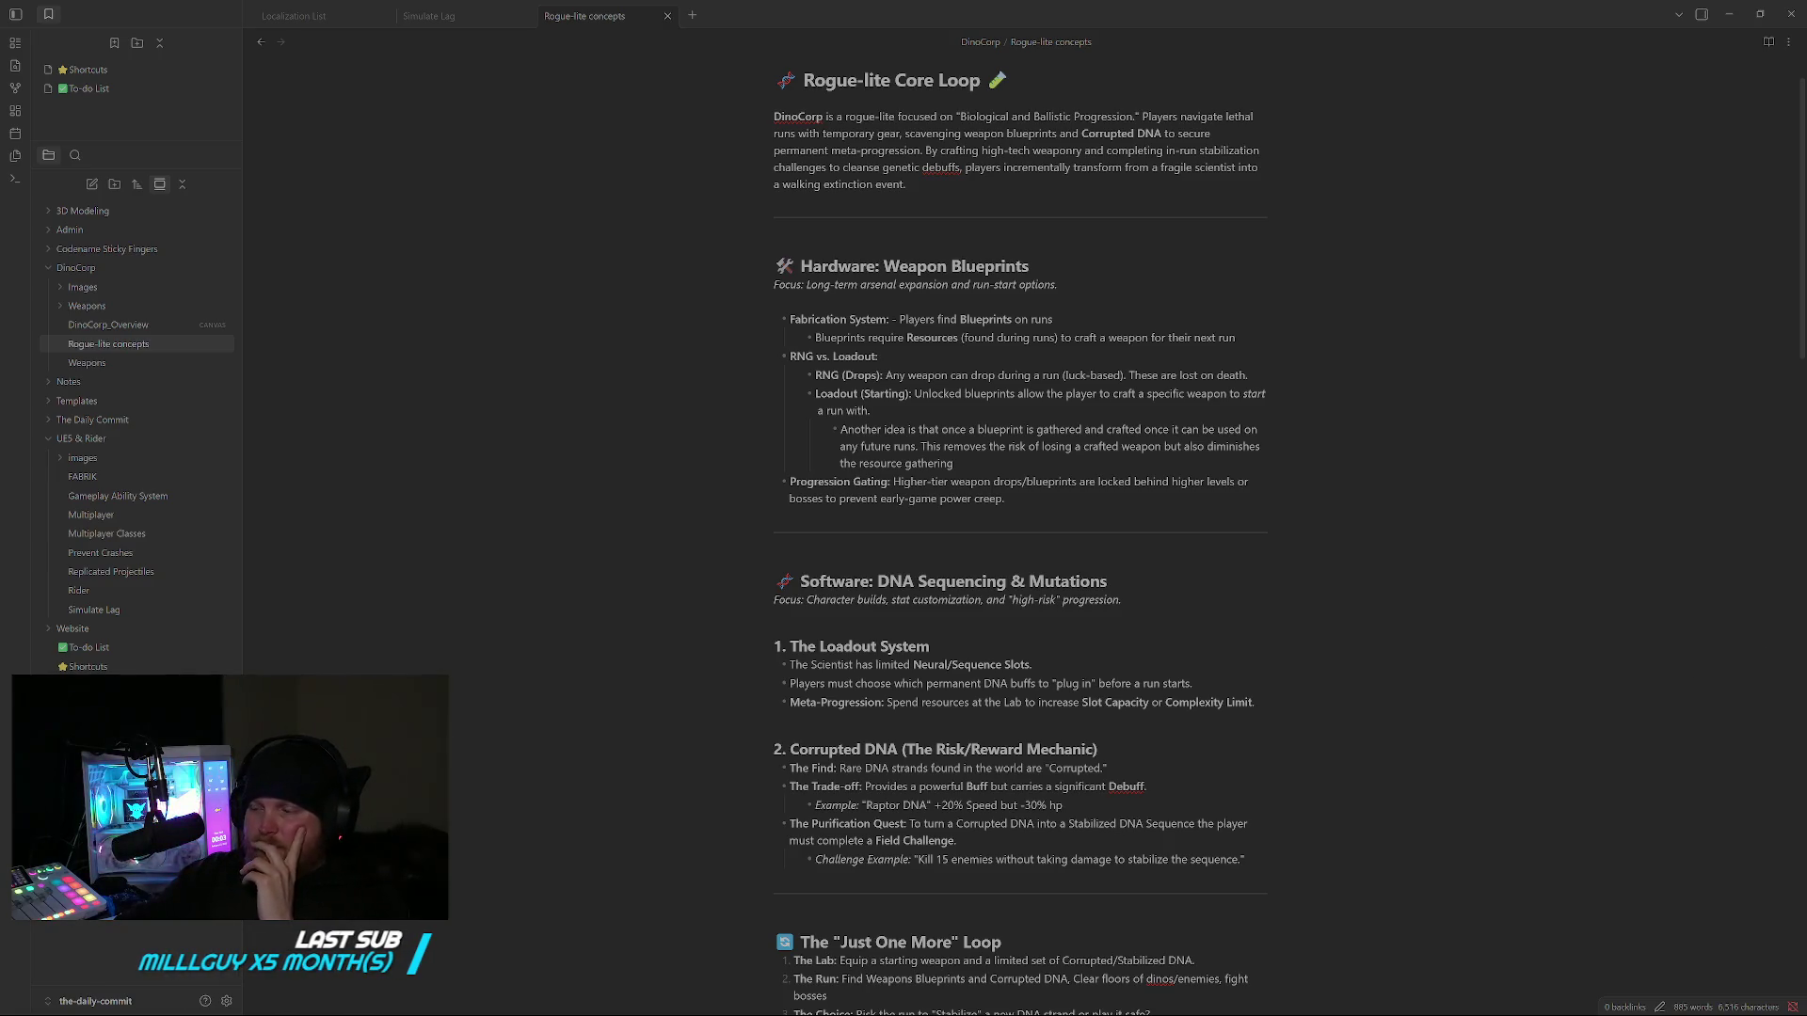
{"action": "scroll", "coordinate": [1020, 537], "scroll_direction": "down", "scroll_amount": 2}
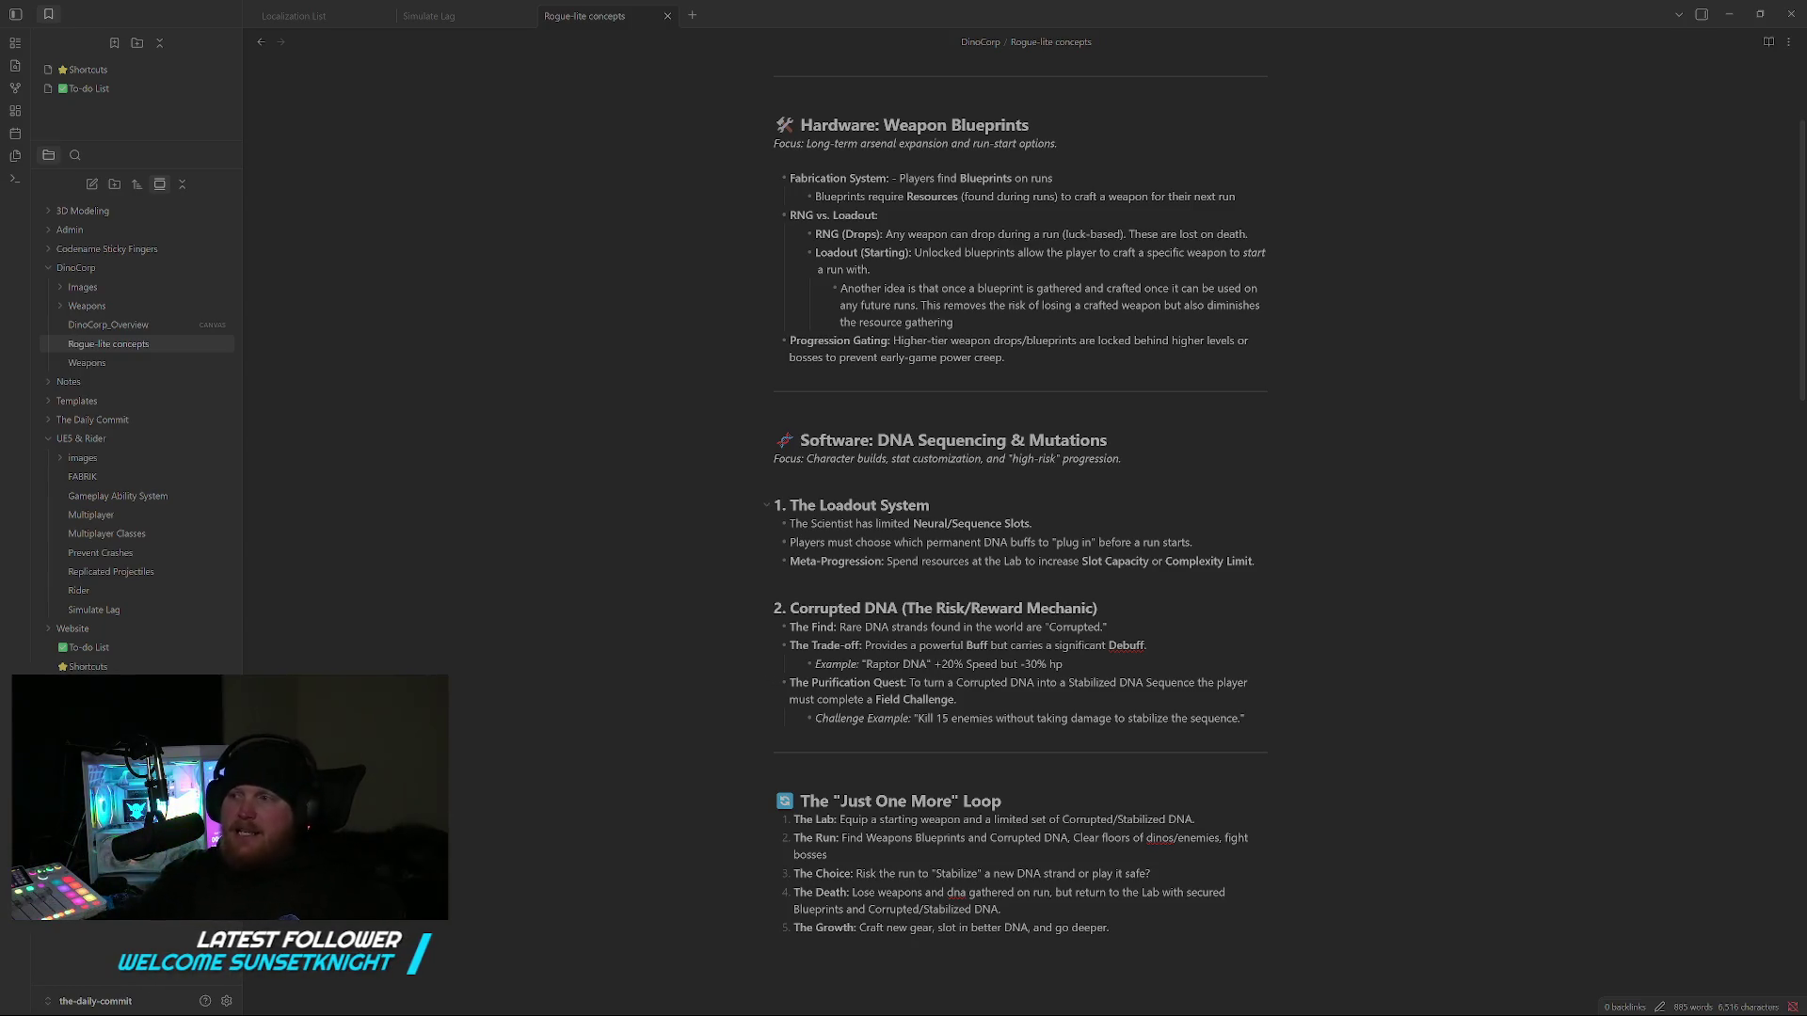
{"action": "left_click", "coordinate": [847, 476]}
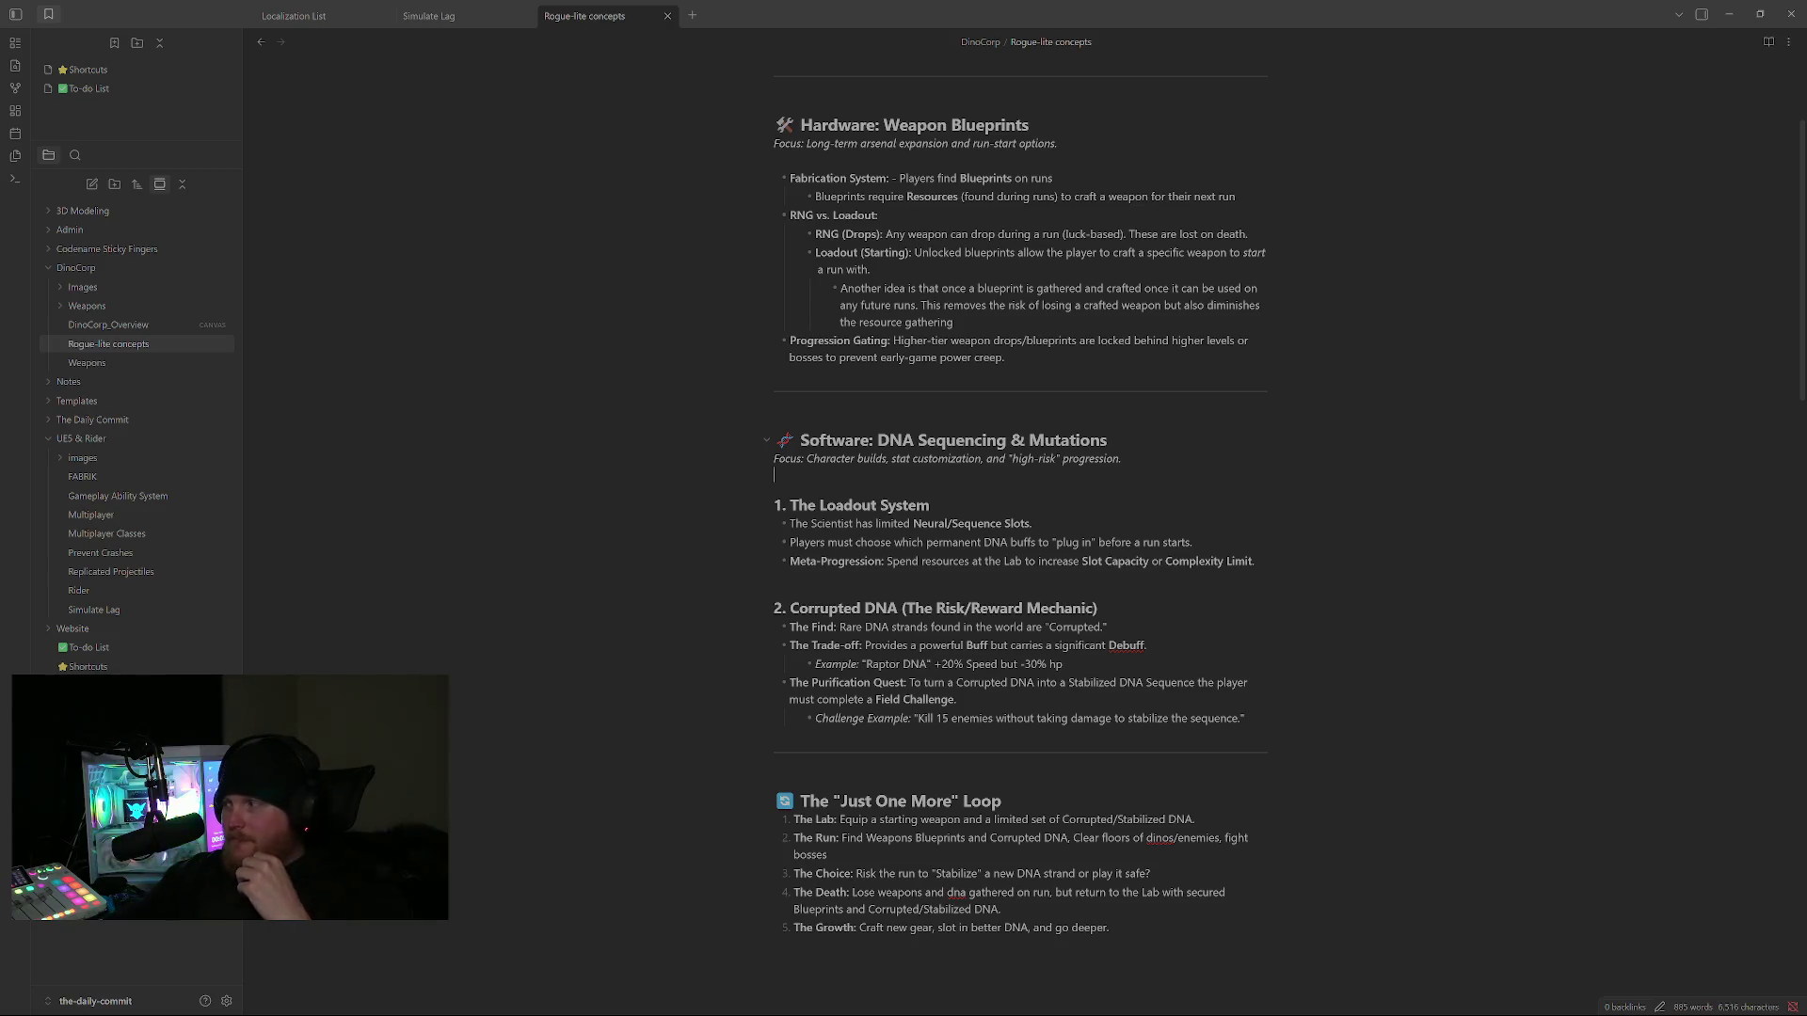
- Move the cursor to the end of the DNA heading, briefly show the Windows Start menu, then dismiss it
{"action": "key", "text": "Up"}
{"action": "key", "text": "Up"}
{"action": "key", "text": "End"}
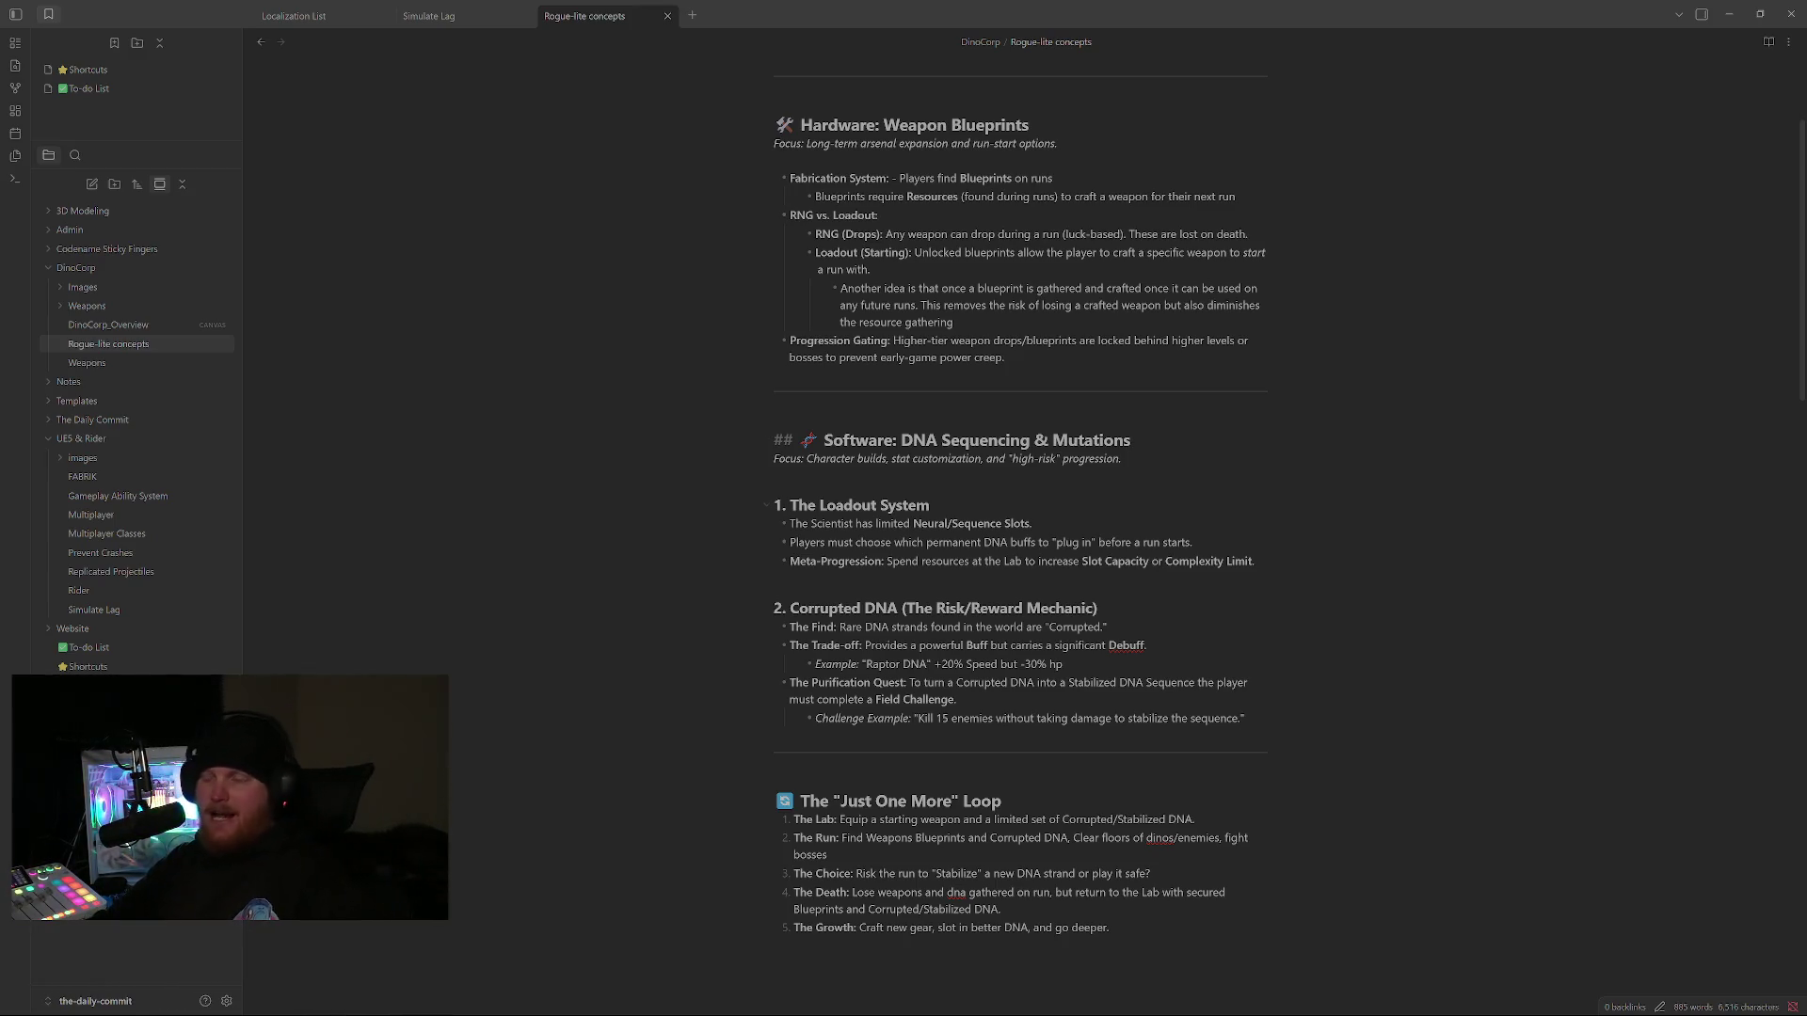
{"action": "key", "text": "super"}
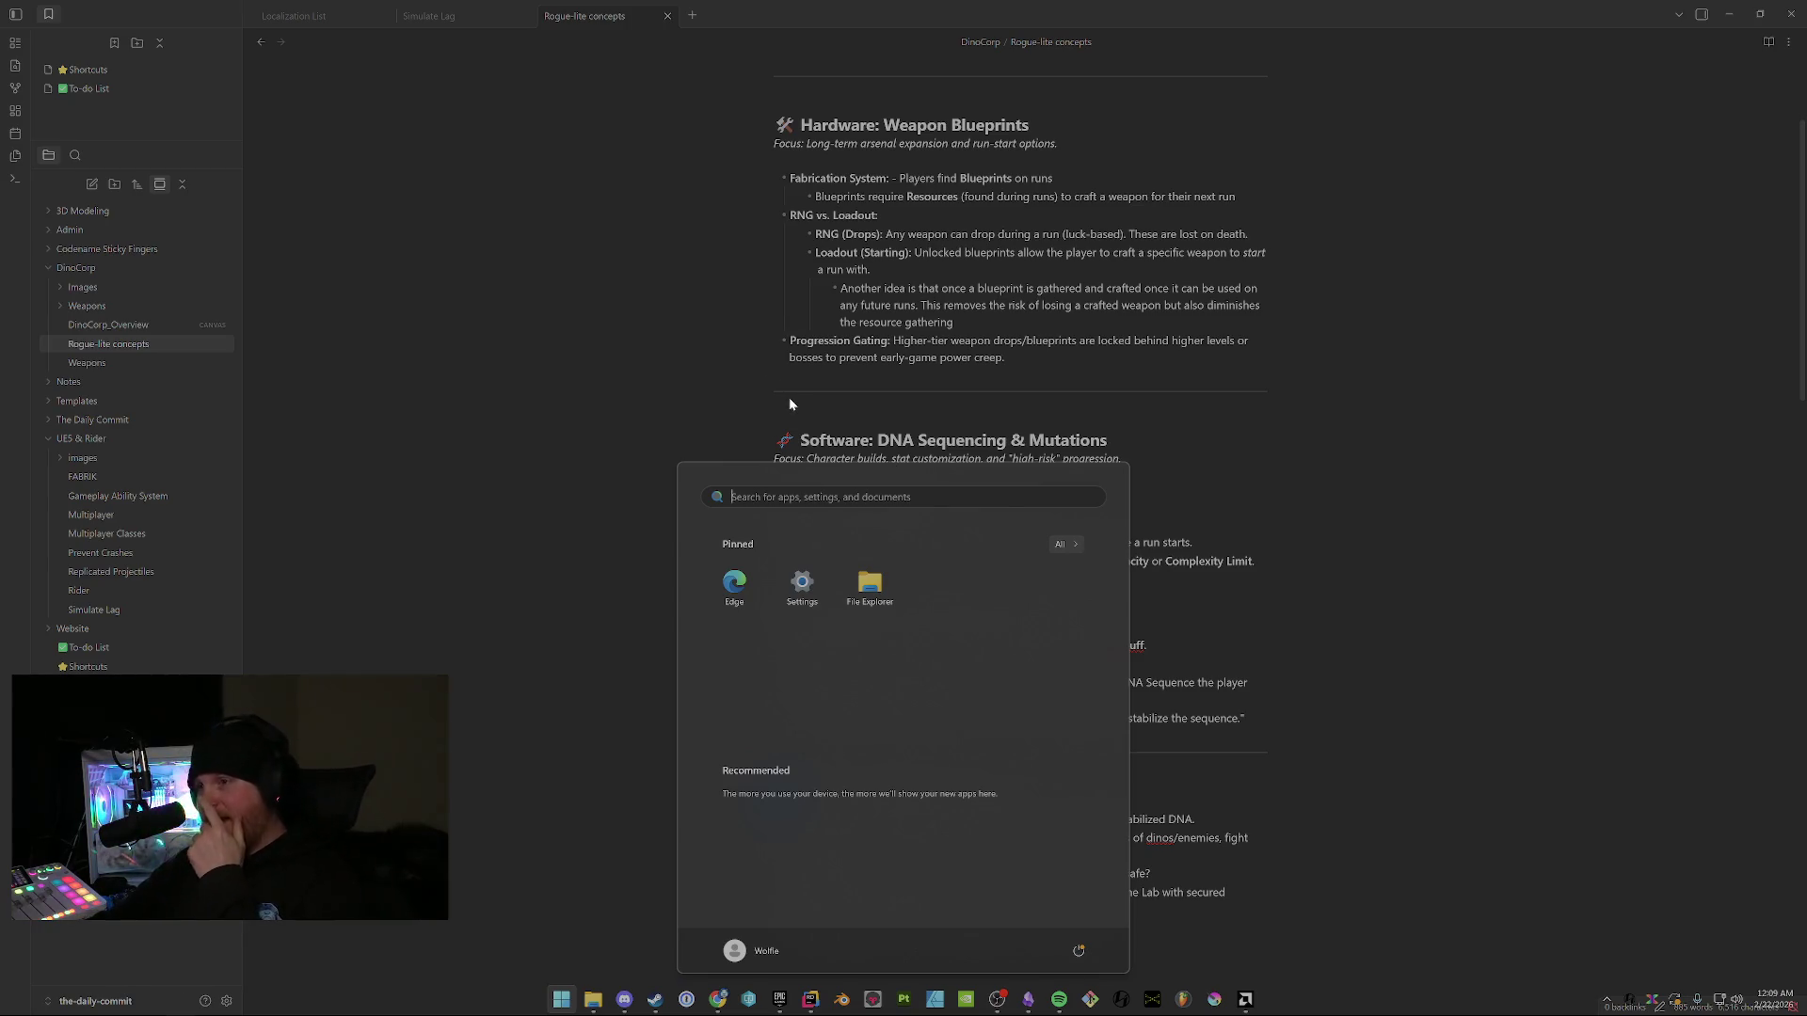
{"action": "key", "text": "Escape"}
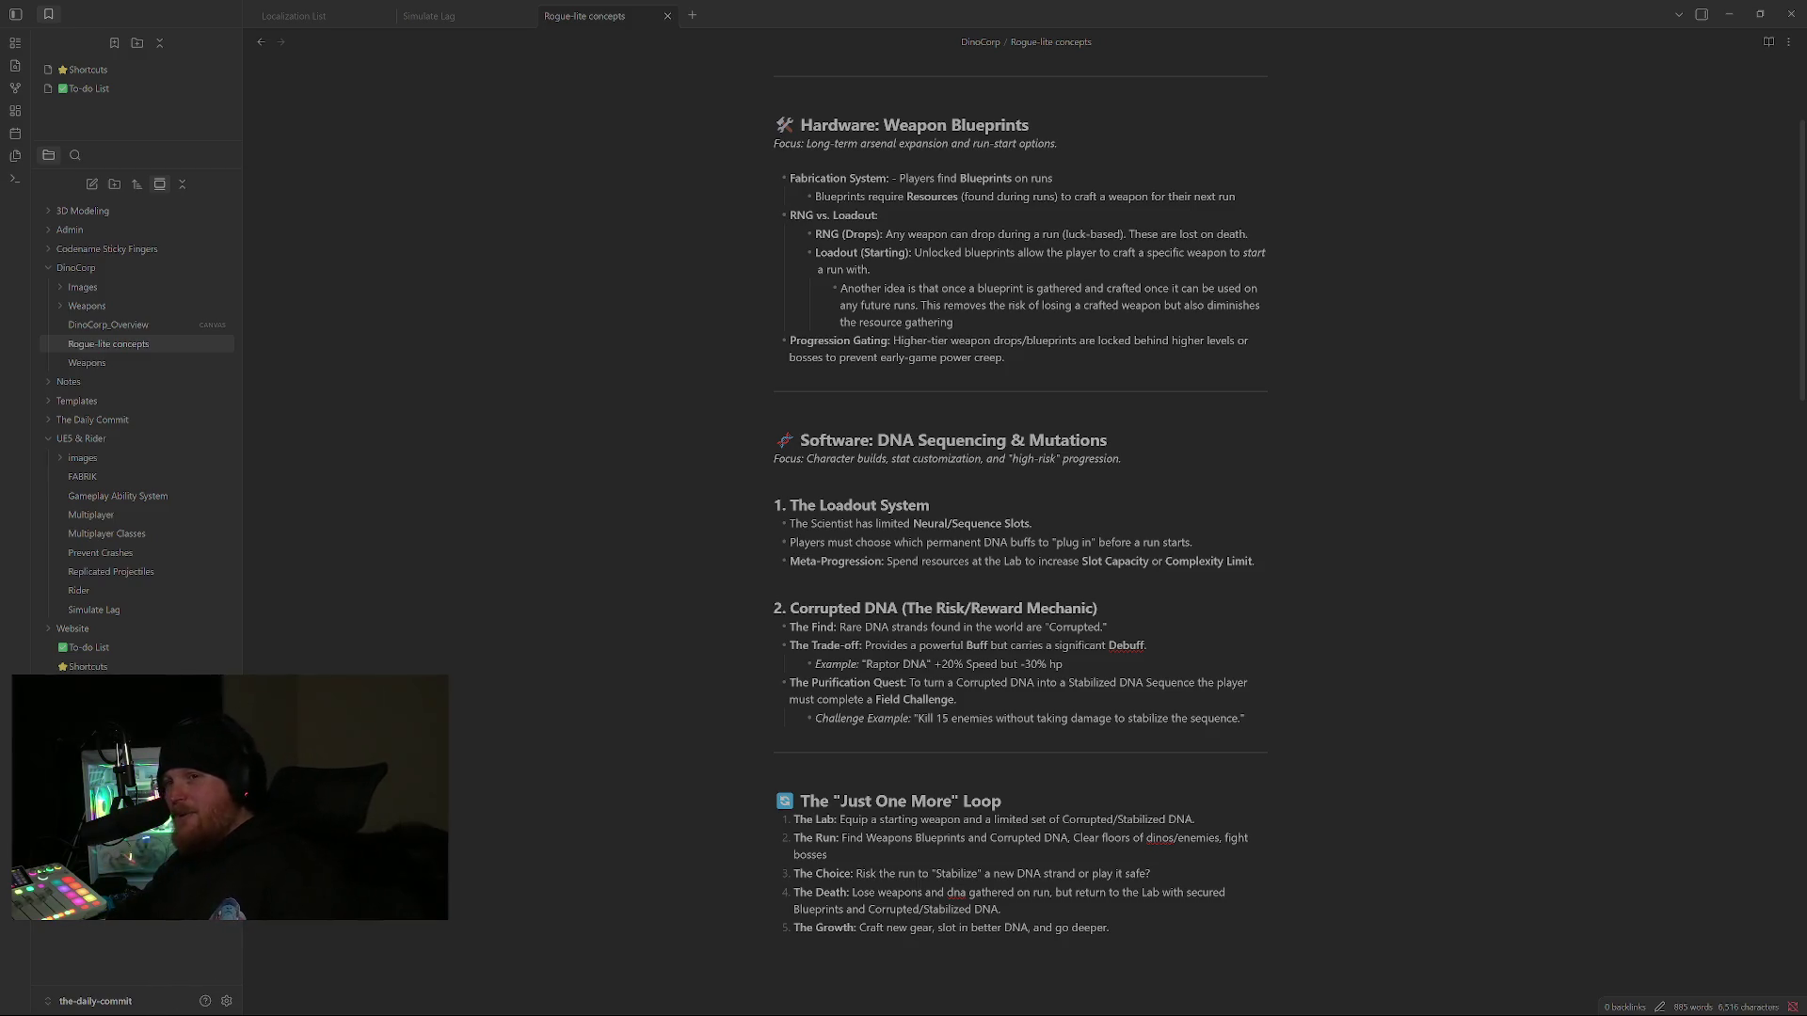
{"action": "left_click", "coordinate": [790, 577]}
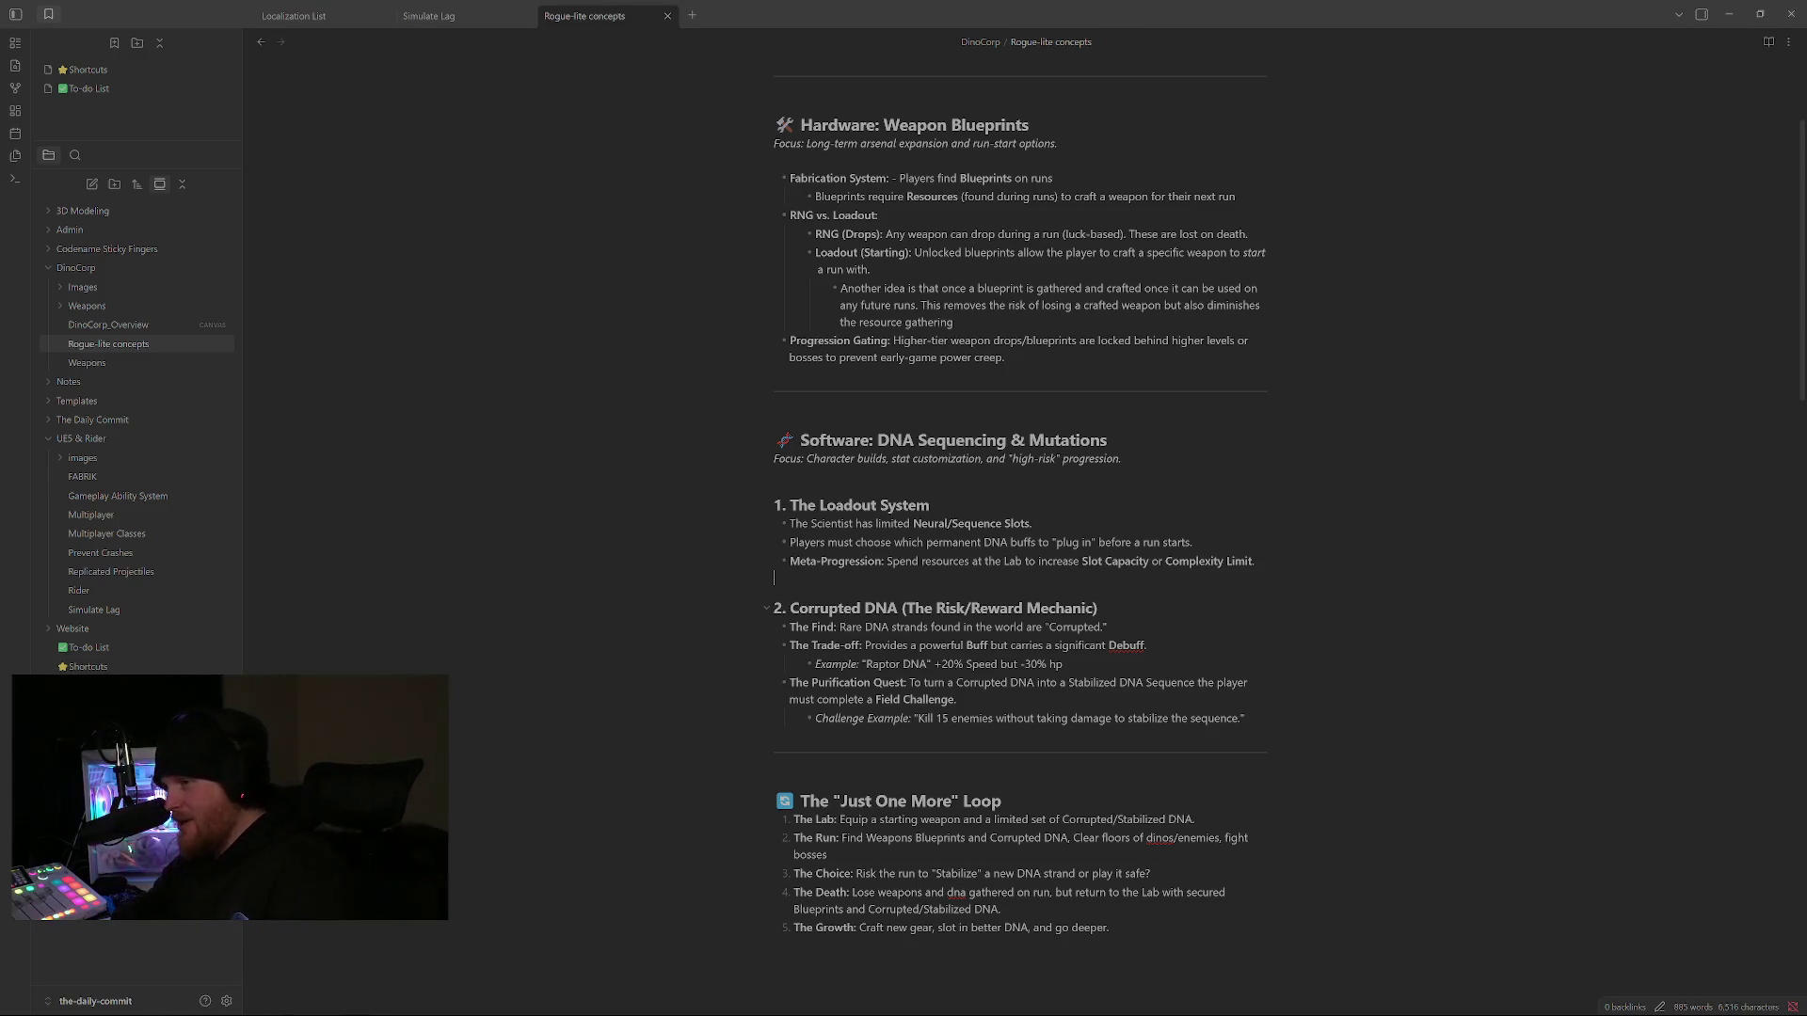